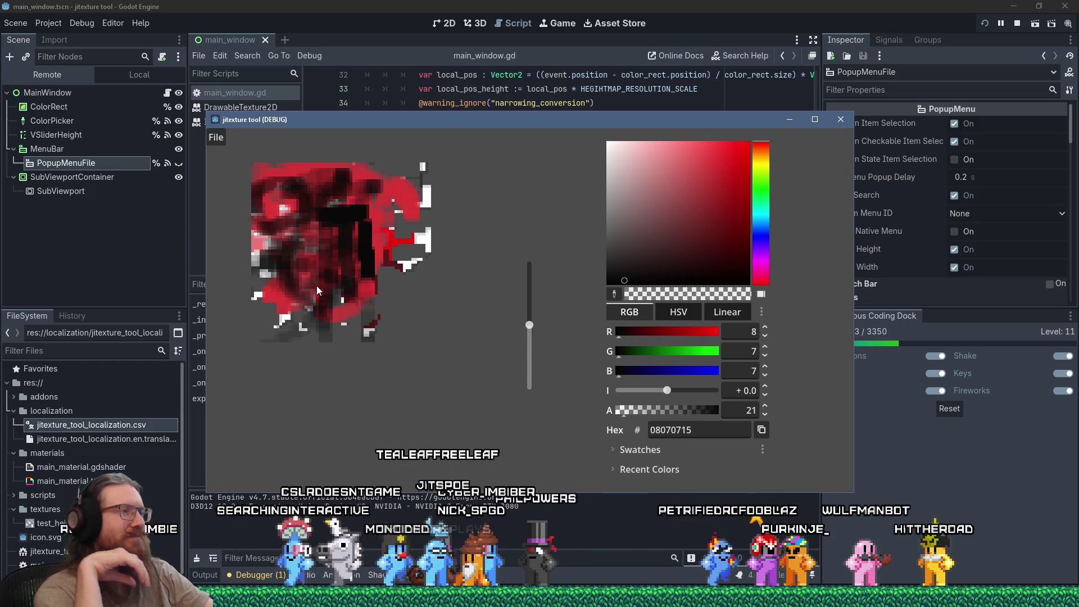
# Pick a bright green paint colour and paint green over the red texture.
pyautogui.click(763, 192)
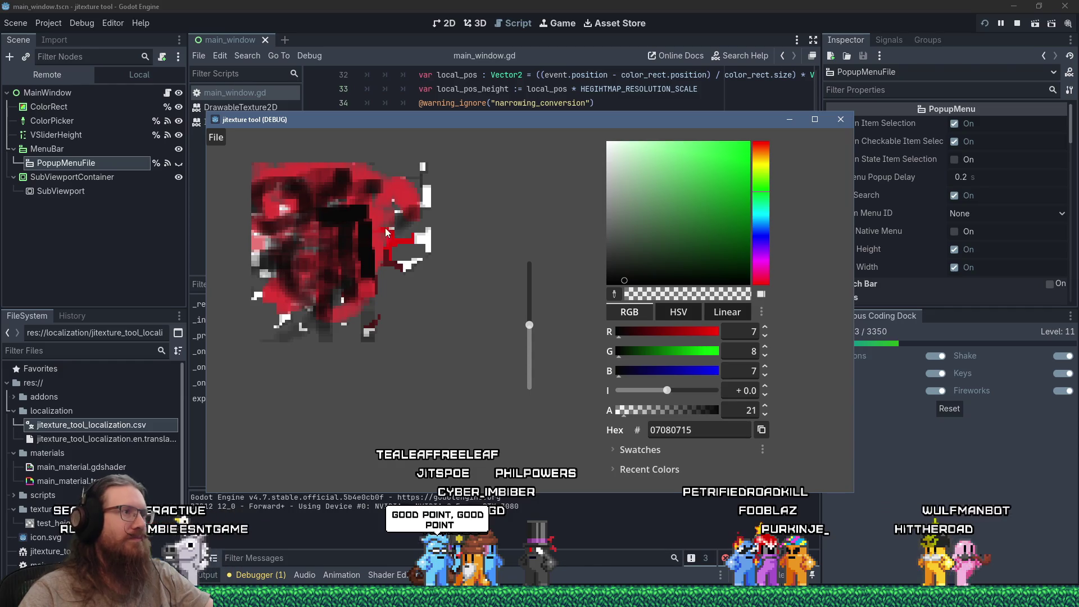
pyautogui.moveTo(386, 228)
pyautogui.mouseDown()
pyautogui.moveTo(383, 208)
pyautogui.moveTo(387, 222)
pyautogui.moveTo(362, 231)
pyautogui.mouseUp()
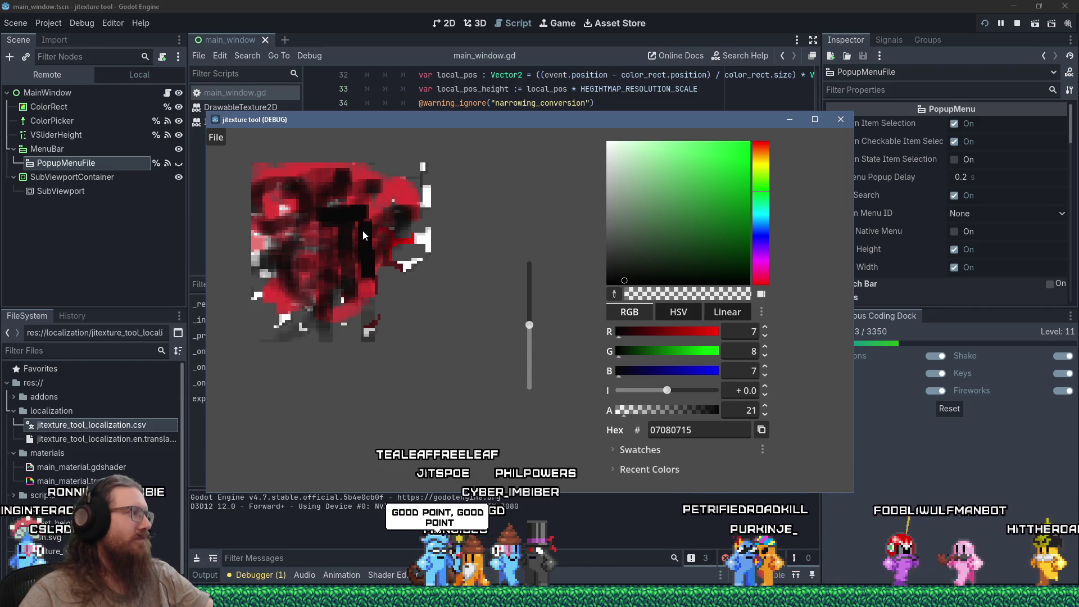
pyautogui.click(749, 164)
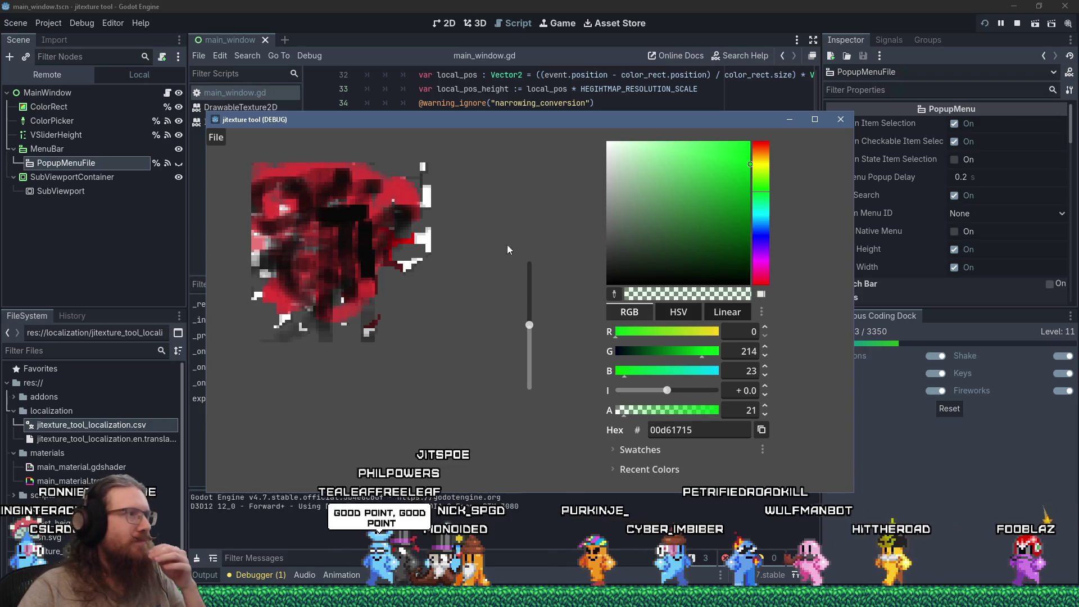
pyautogui.moveTo(394, 236)
pyautogui.mouseDown()
pyautogui.moveTo(326, 250)
pyautogui.moveTo(308, 241)
pyautogui.moveTo(283, 166)
pyautogui.moveTo(329, 244)
pyautogui.moveTo(288, 327)
pyautogui.moveTo(319, 244)
pyautogui.moveTo(304, 195)
pyautogui.moveTo(279, 218)
pyautogui.moveTo(396, 176)
pyautogui.moveTo(317, 250)
pyautogui.moveTo(342, 224)
pyautogui.moveTo(274, 171)
pyautogui.moveTo(419, 304)
pyautogui.moveTo(359, 281)
pyautogui.moveTo(387, 241)
pyautogui.mouseUp()
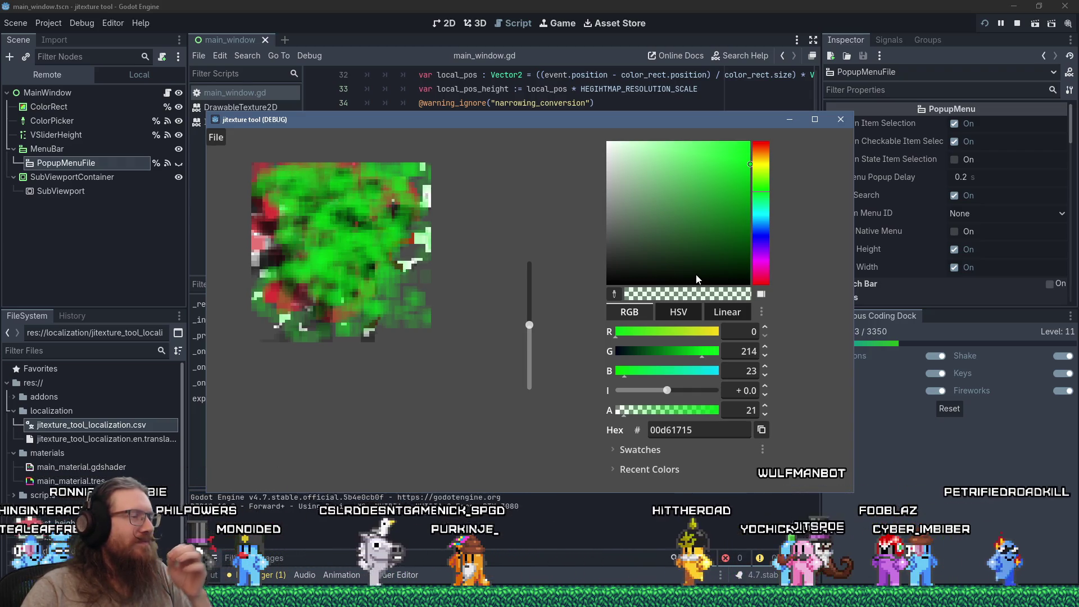
# Paint a fully opaque dark green diagonal stroke, then close the jitexture tool.
pyautogui.click(692, 255)
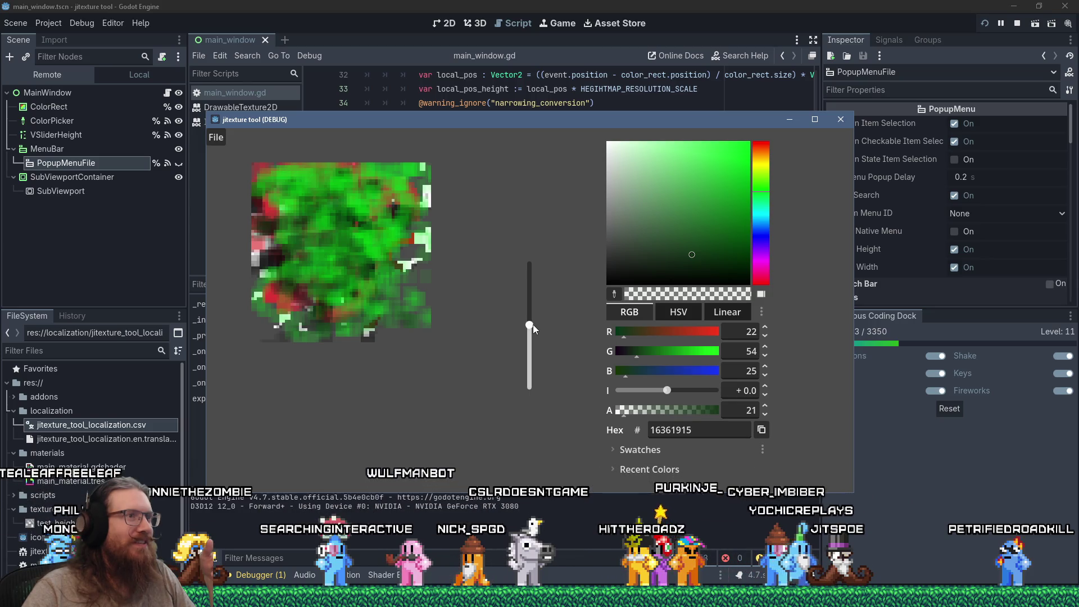
pyautogui.moveTo(642, 407); pyautogui.dragTo(731, 422)
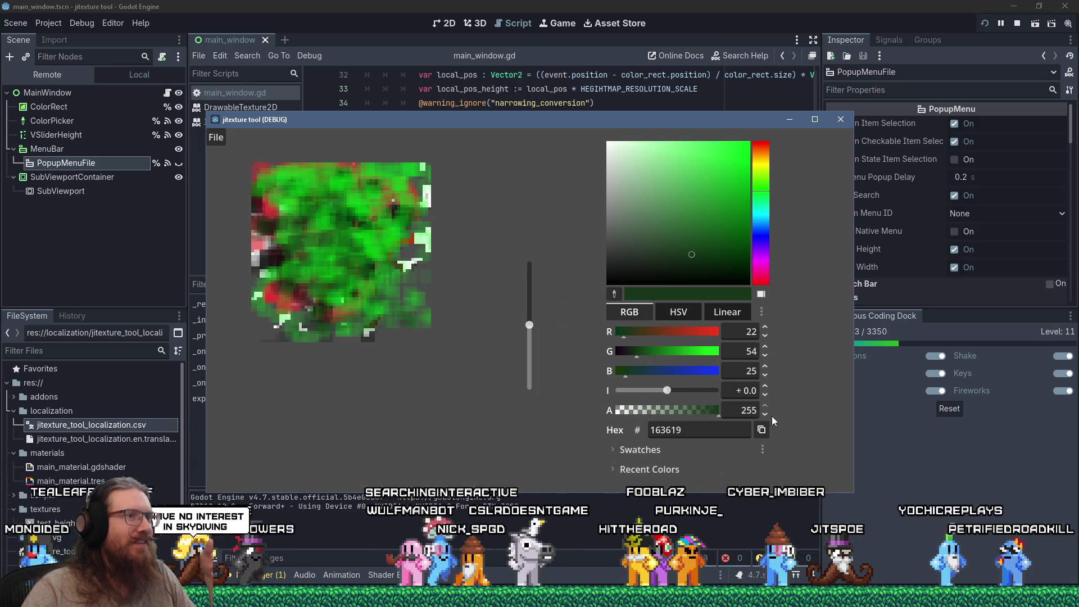
pyautogui.moveTo(381, 284)
pyautogui.mouseDown()
pyautogui.moveTo(349, 222)
pyautogui.moveTo(390, 235)
pyautogui.moveTo(302, 256)
pyautogui.moveTo(360, 276)
pyautogui.moveTo(382, 298)
pyautogui.moveTo(326, 263)
pyautogui.moveTo(402, 165)
pyautogui.mouseUp()
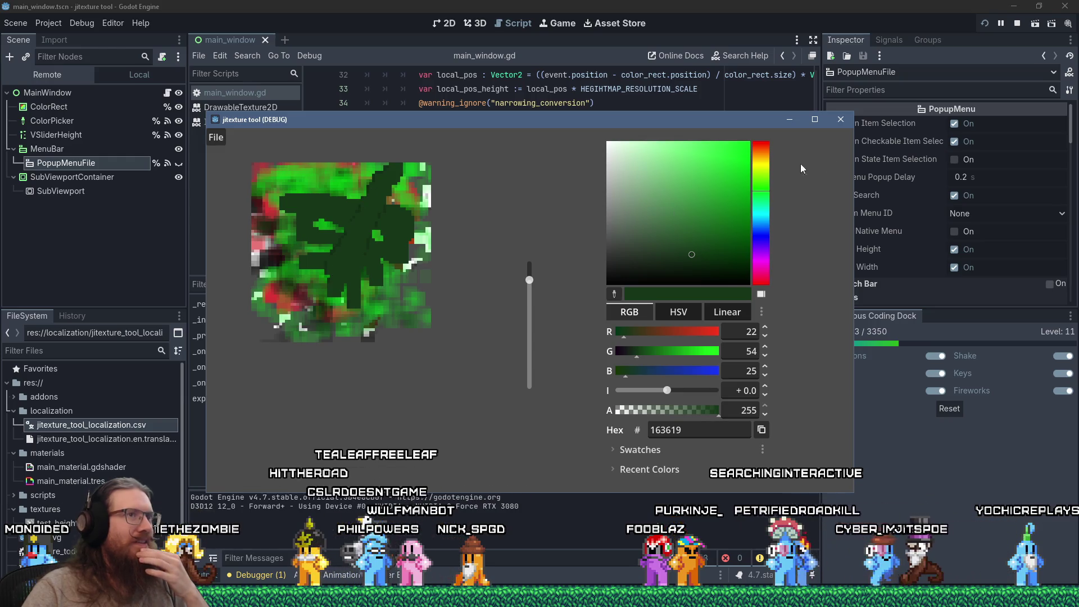
pyautogui.click(848, 121)
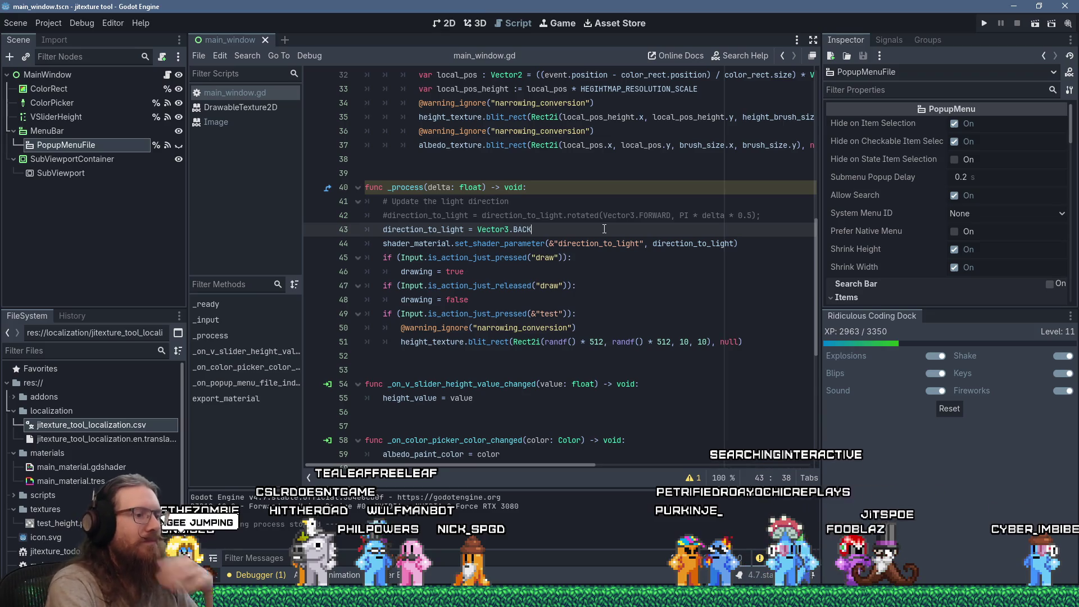
# Comment out the fixed Vector3.BACK line, uncomment line 42's rotated() line, and save main_window.gd.
pyautogui.hotkey('ctrl', 'k')
pyautogui.hotkey('shift', 'Up')
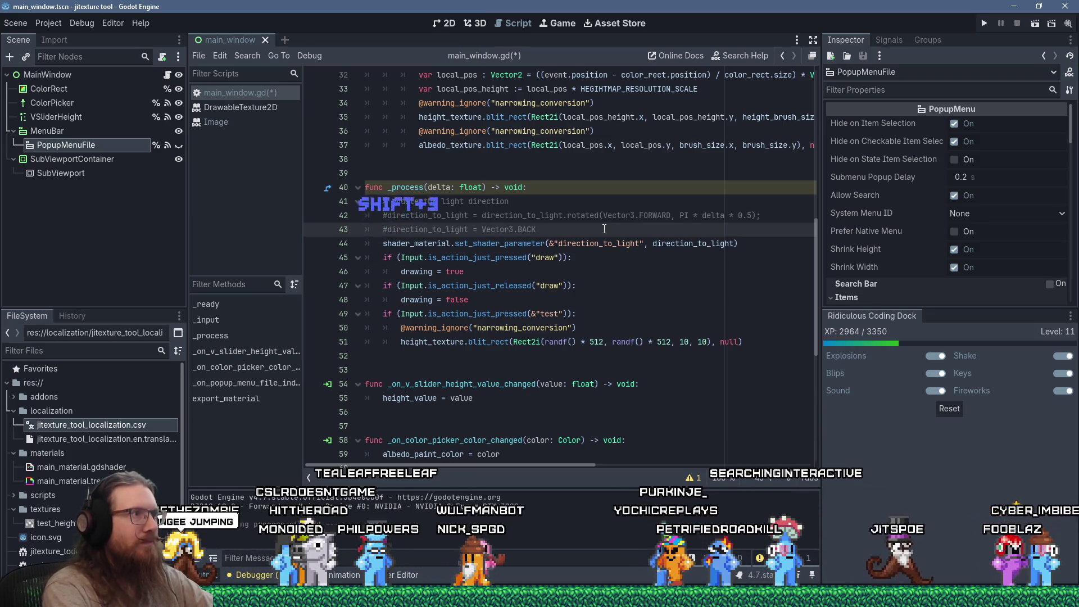
pyautogui.press('BackSpace')
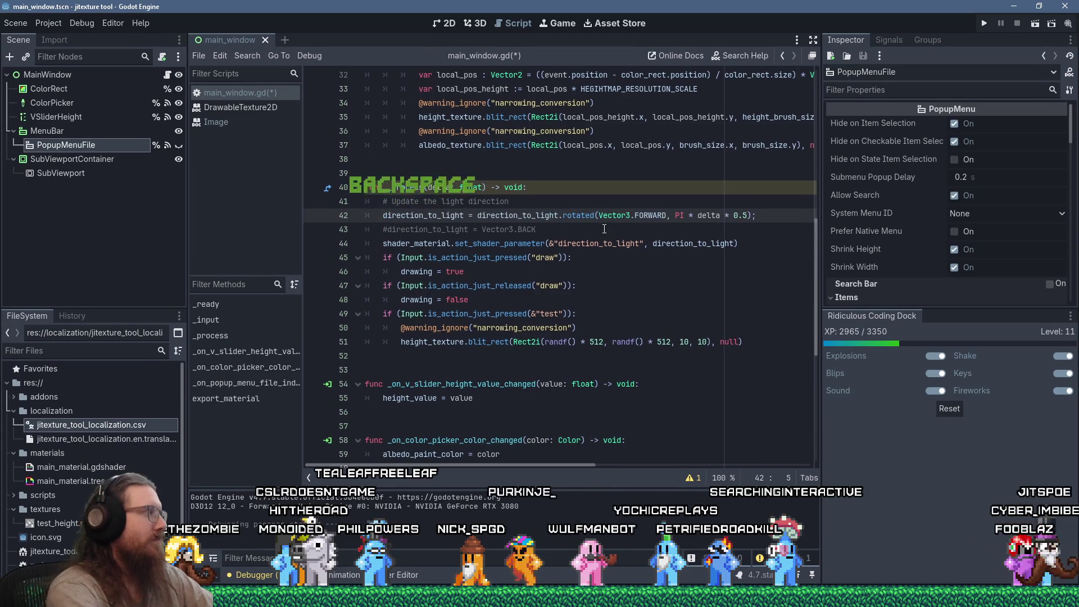
pyautogui.hotkey('ctrl', 's')
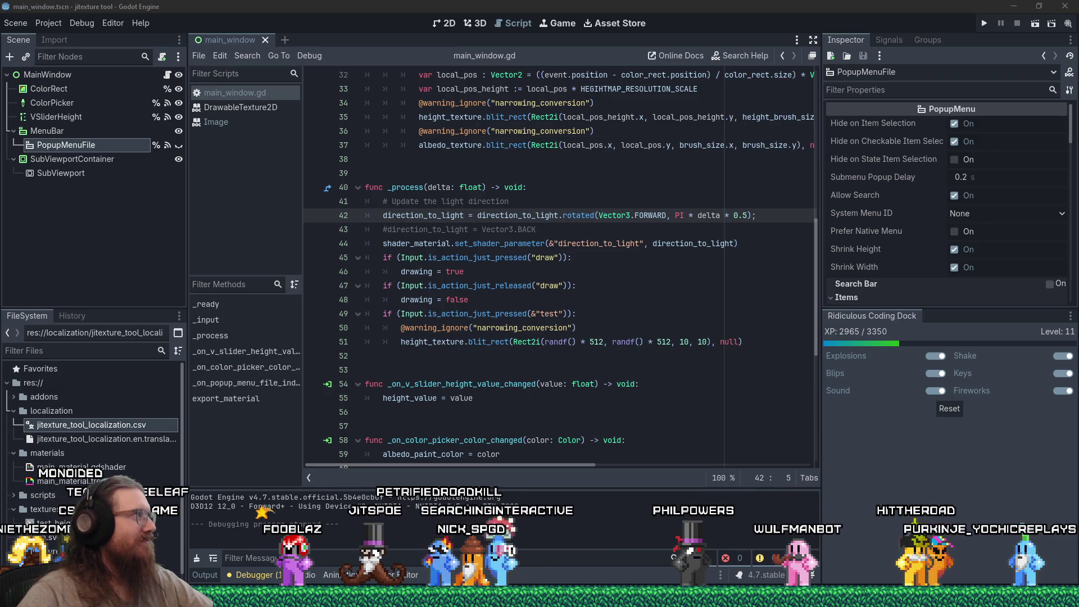
# Inspect the SubViewportContainer, then the SubViewport node, to see its 64 by 64 size.
pyautogui.click(480, 356)
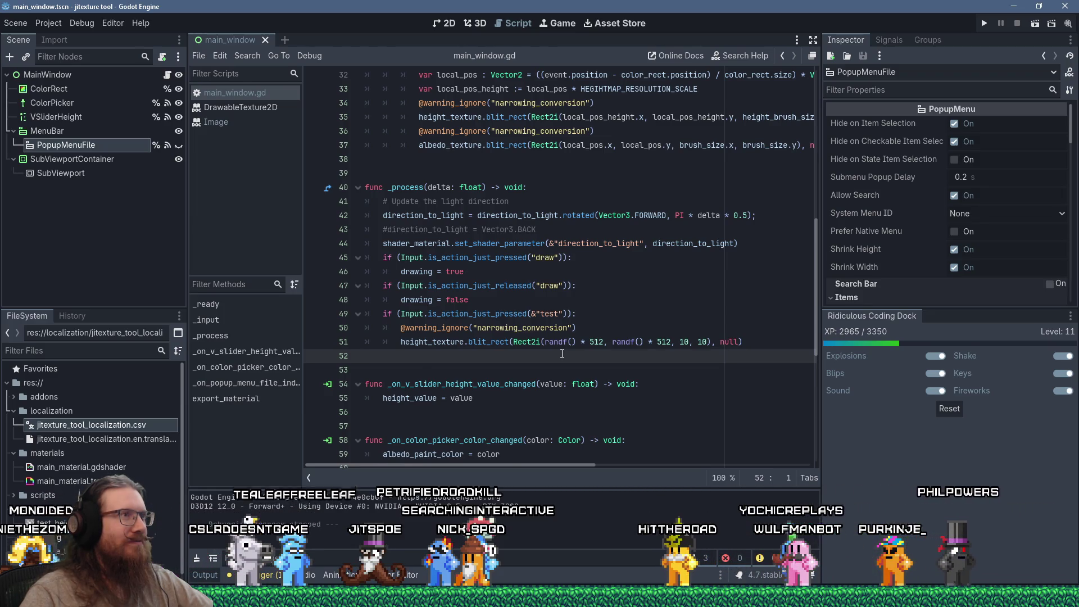
pyautogui.scroll(6, 562, 353)
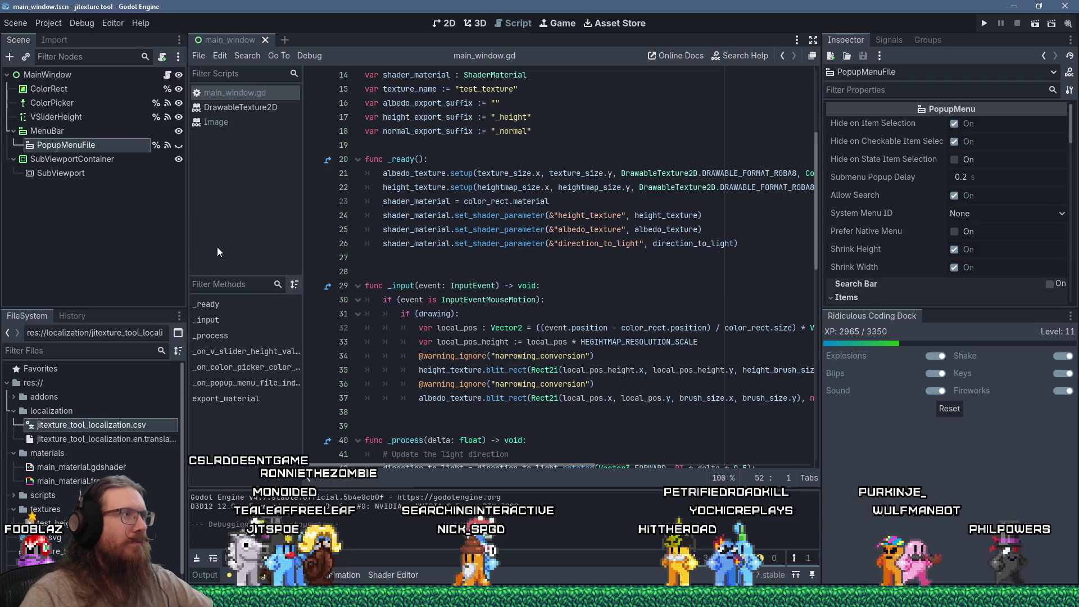
pyautogui.click(93, 159)
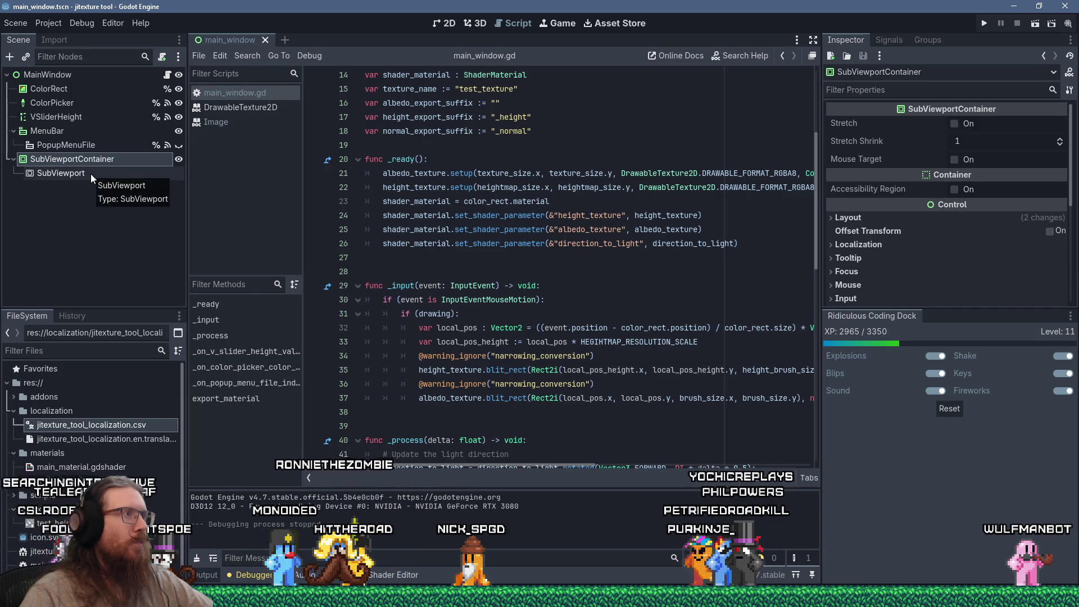
pyautogui.click(91, 174)
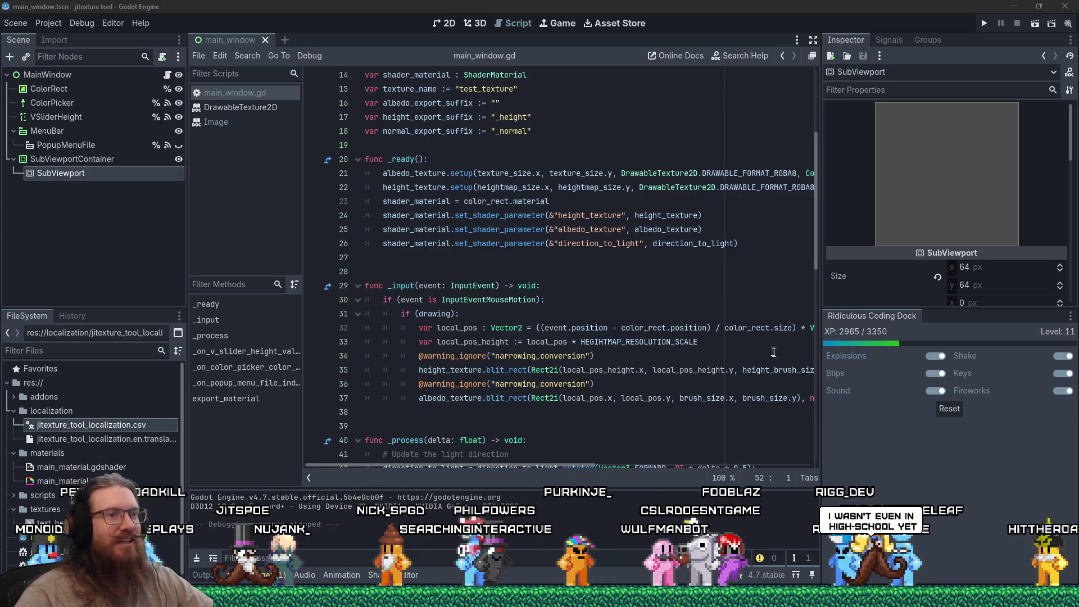
# Relaunch the jitexture tool and paint grey height strokes, including a hook shape.
pyautogui.click(978, 22)
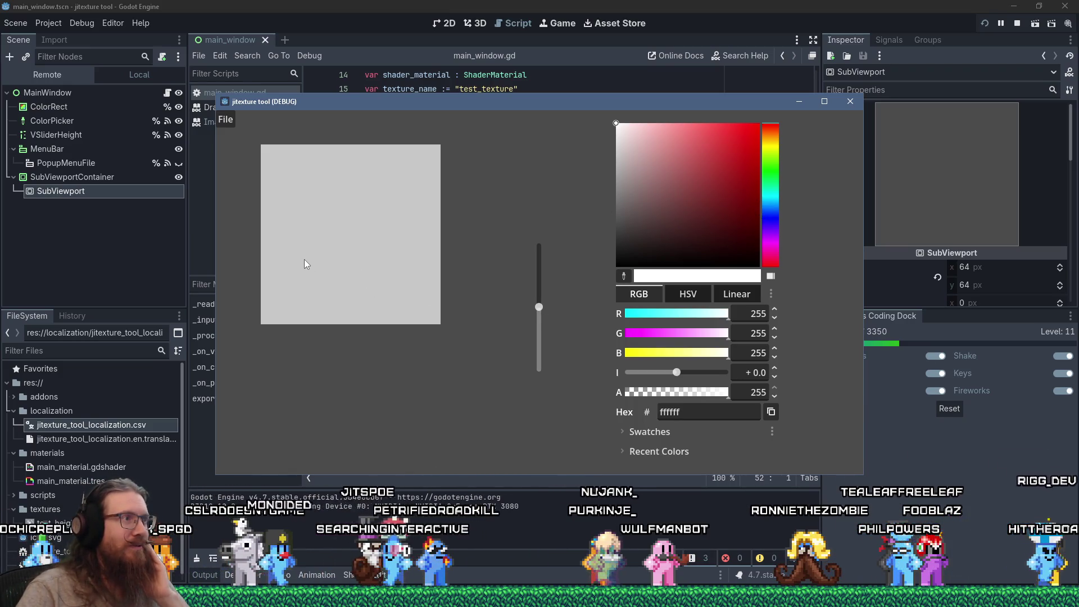
pyautogui.moveTo(356, 211)
pyautogui.mouseDown()
pyautogui.moveTo(377, 210)
pyautogui.moveTo(400, 246)
pyautogui.moveTo(398, 271)
pyautogui.mouseUp()
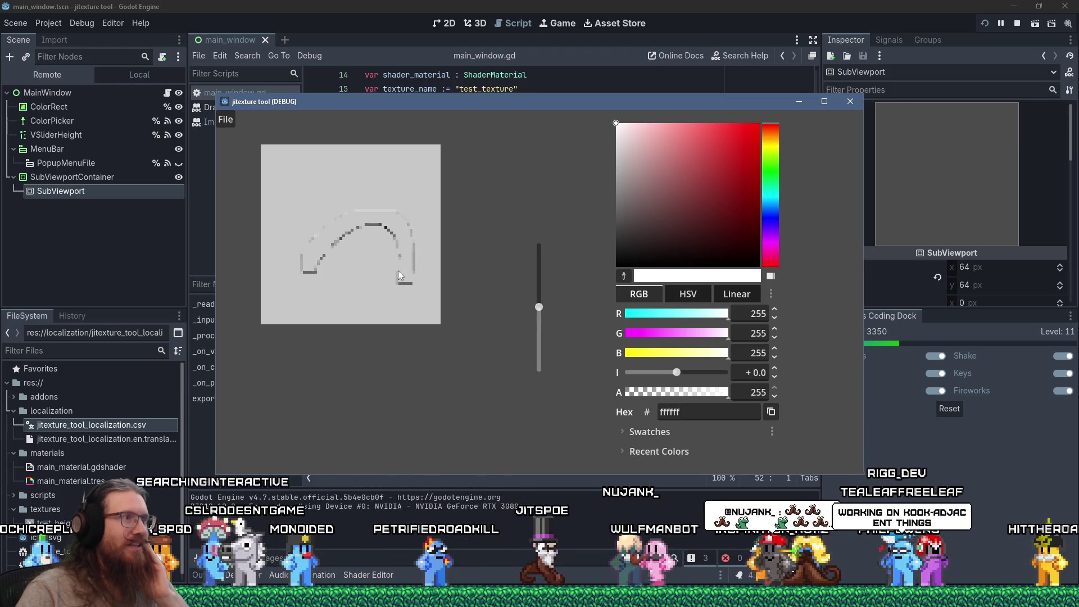
pyautogui.moveTo(295, 177); pyautogui.dragTo(341, 277)
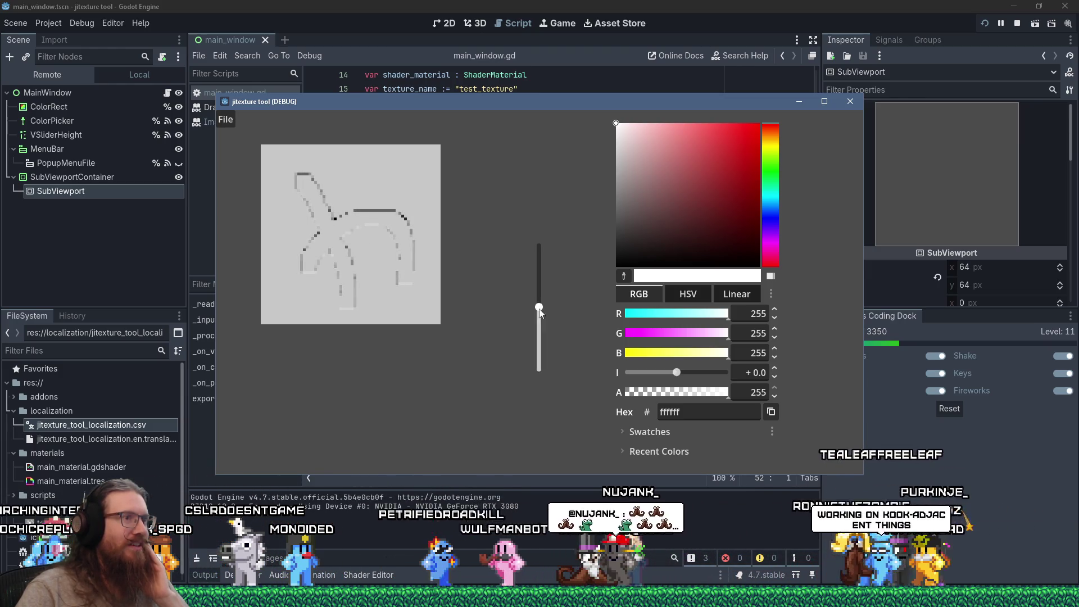
pyautogui.moveTo(316, 201)
pyautogui.mouseDown()
pyautogui.moveTo(391, 187)
pyautogui.moveTo(333, 285)
pyautogui.mouseUp()
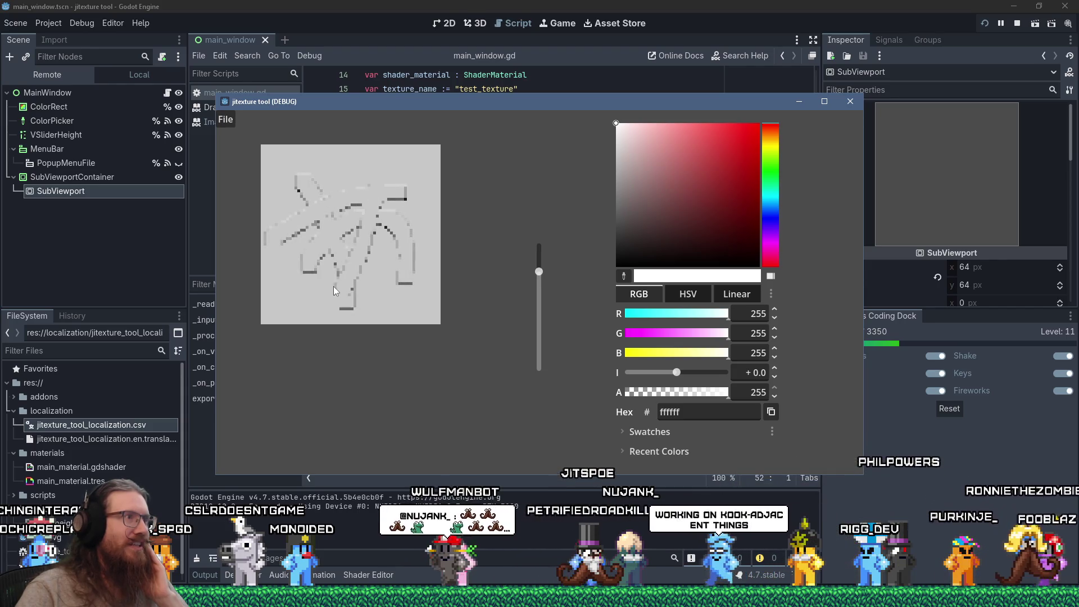
# Lower the height value, paint a red diagonal stroke, then switch the colour to blue.
pyautogui.moveTo(538, 303); pyautogui.dragTo(540, 357)
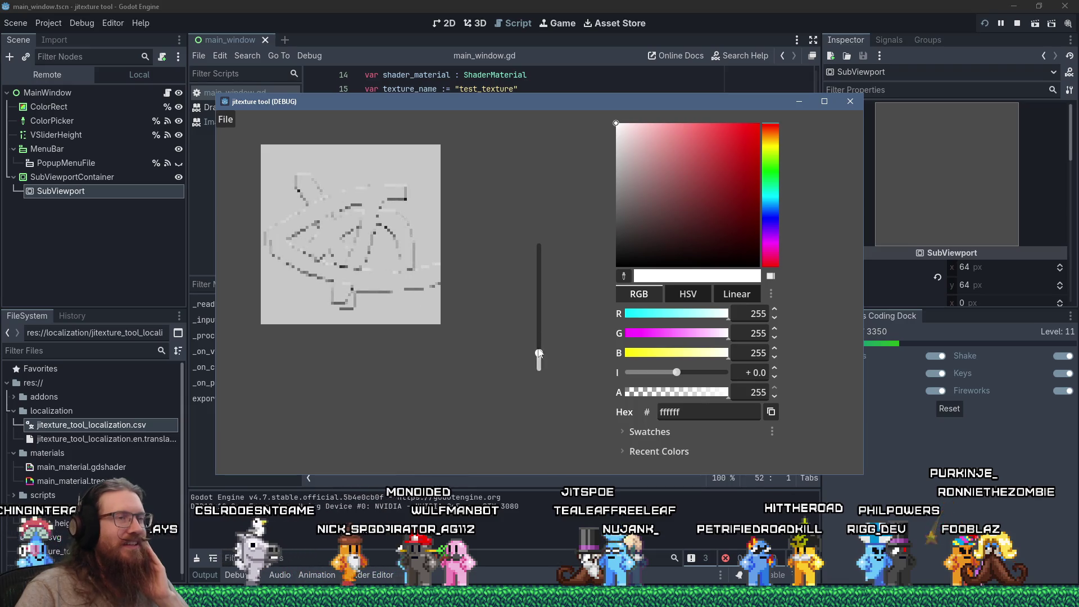
pyautogui.moveTo(722, 167); pyautogui.dragTo(713, 123)
pyautogui.moveTo(347, 194); pyautogui.dragTo(409, 263)
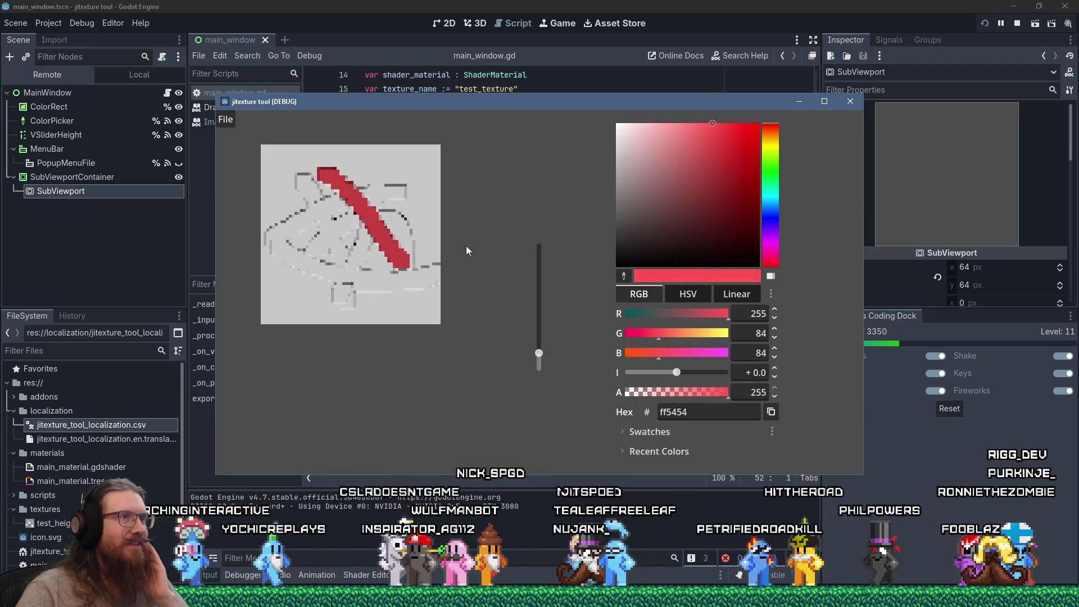
pyautogui.click(770, 216)
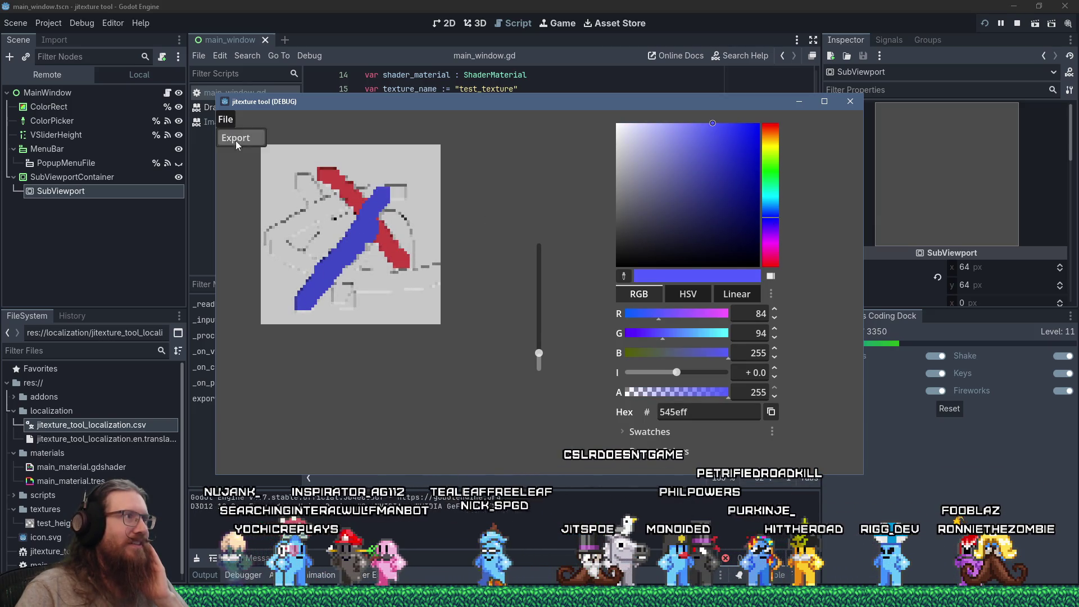
# Open the E:\temp\test_export folder from the taskbar's recent folders list.
pyautogui.rightClick(130, 597)
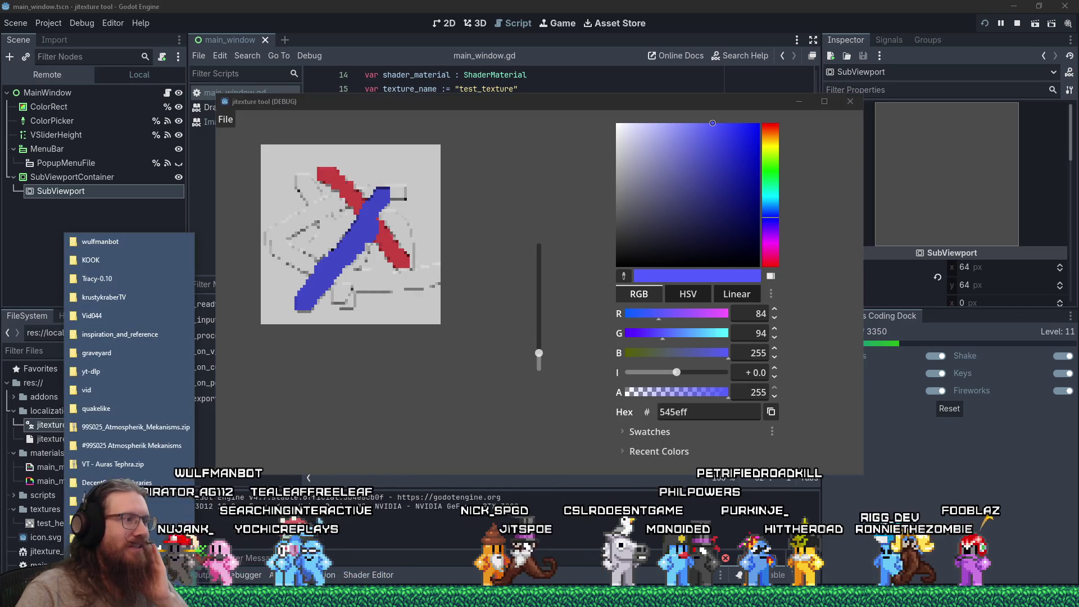
pyautogui.click(113, 500)
pyautogui.rightClick(129, 597)
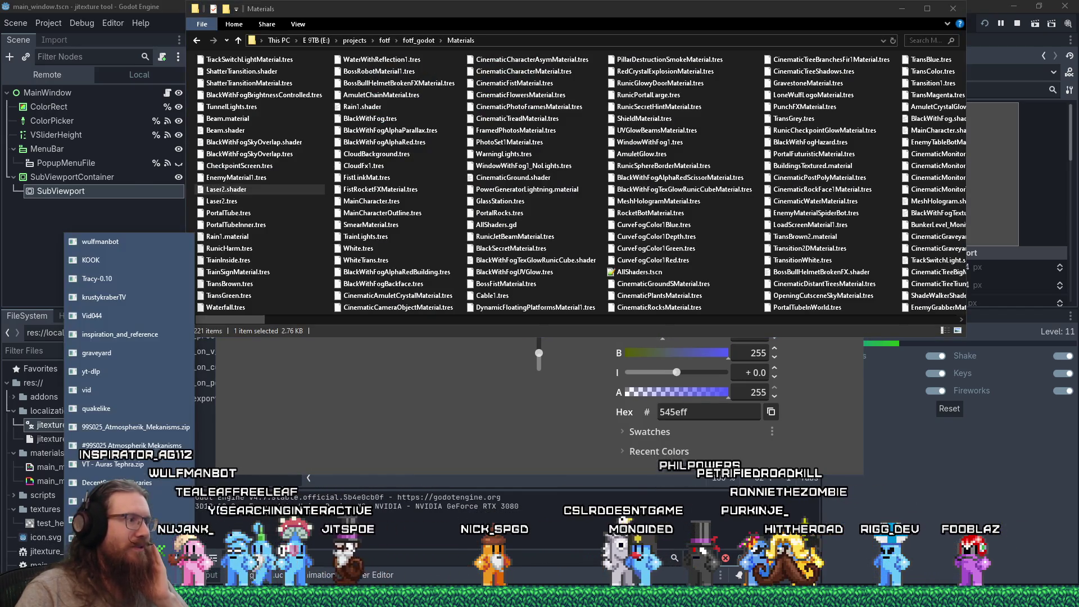
pyautogui.click(112, 519)
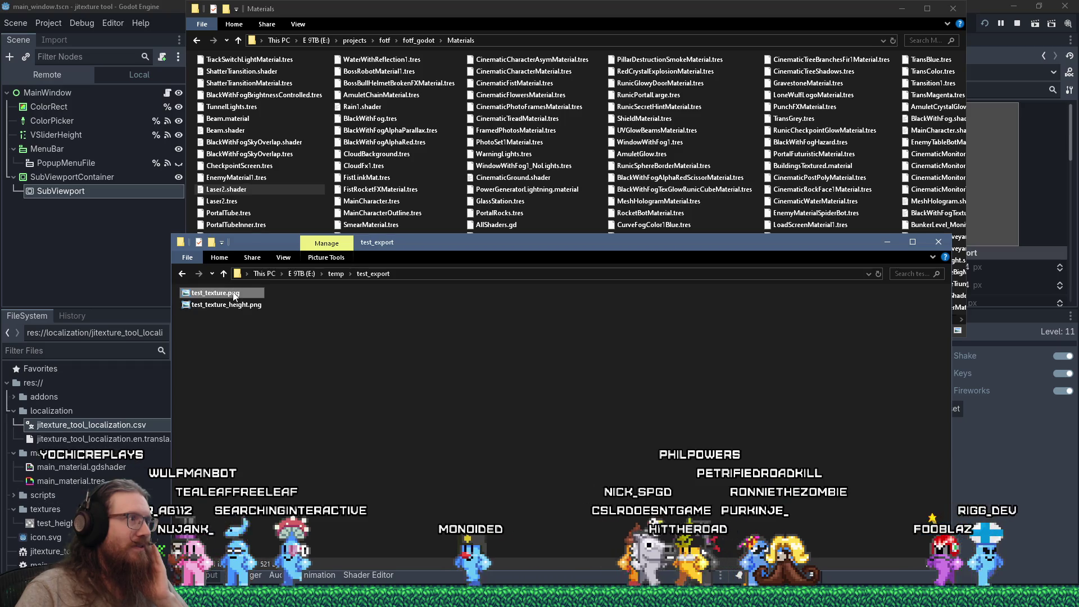
# View test_texture.png and test_texture_height.png in Photo Viewer, then minimise the folder.
pyautogui.doubleClick(235, 293)
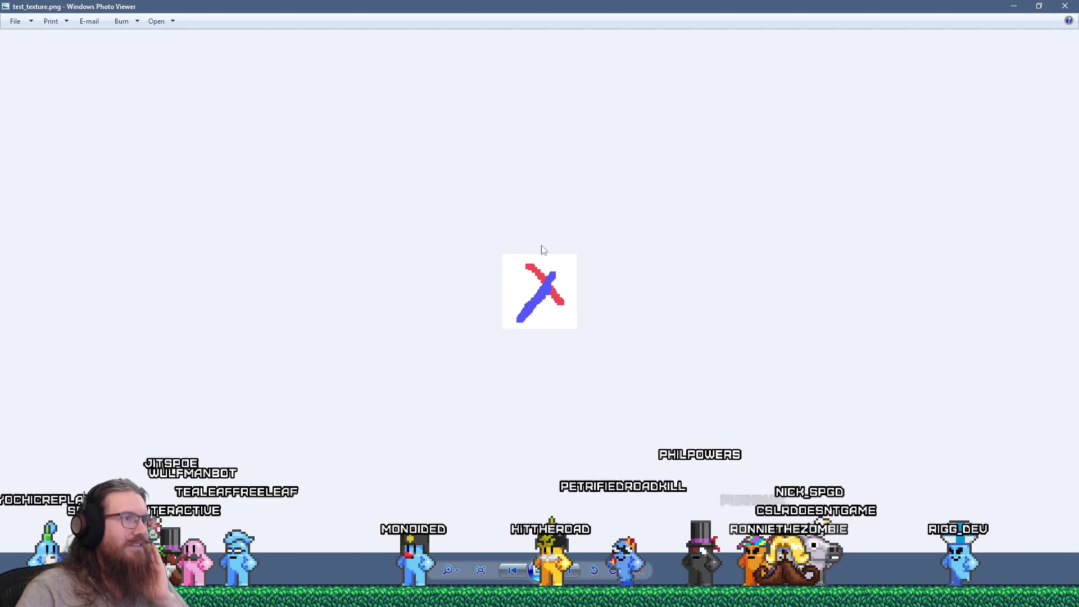
pyautogui.scroll(2, 506, 327)
pyautogui.press('Escape')
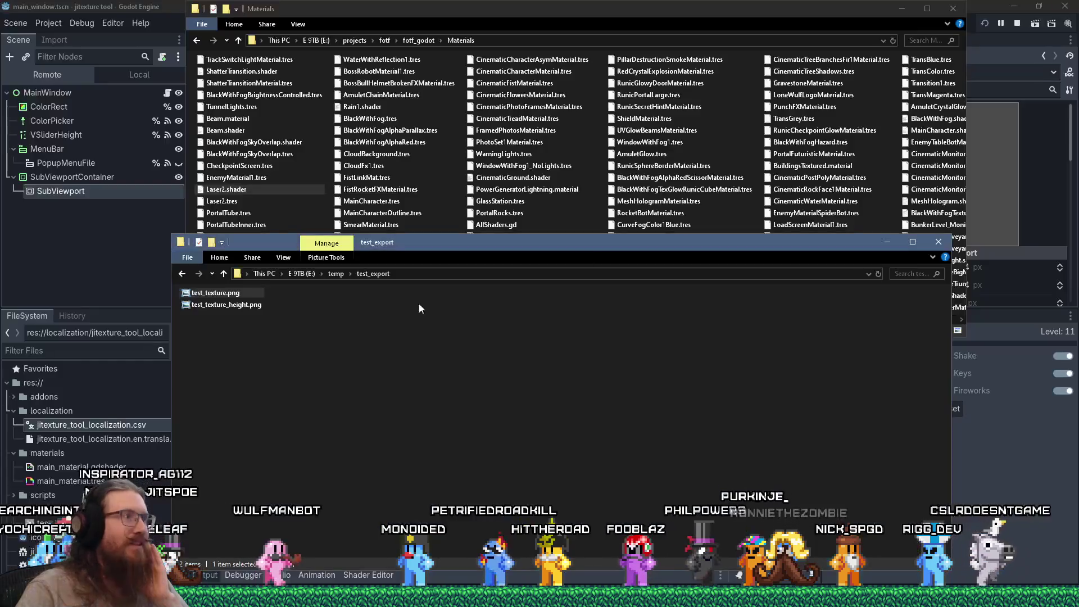
pyautogui.press('Return')
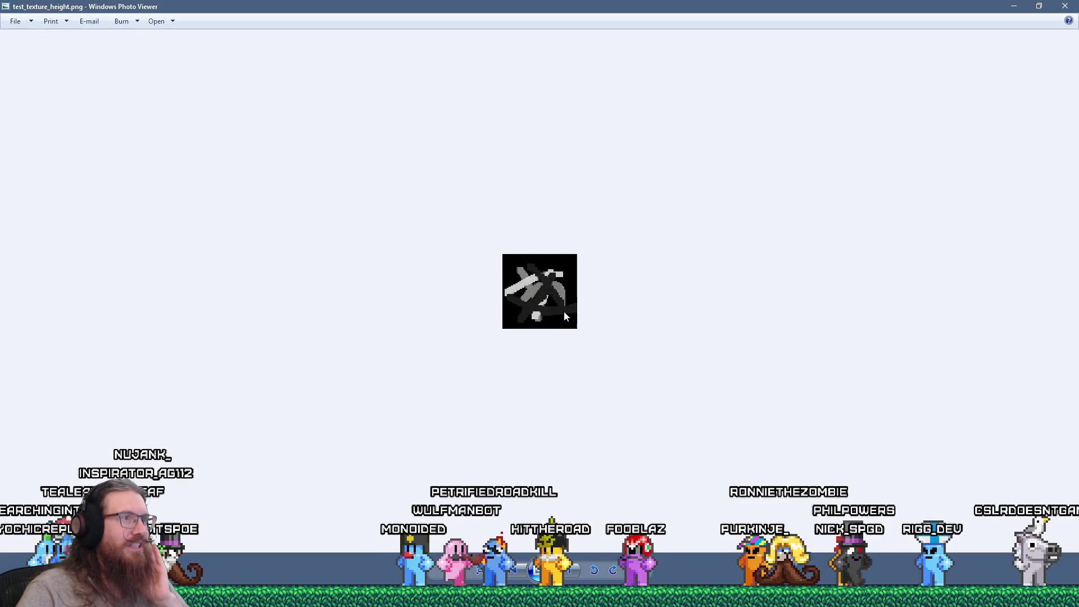
pyautogui.scroll(3, 565, 311)
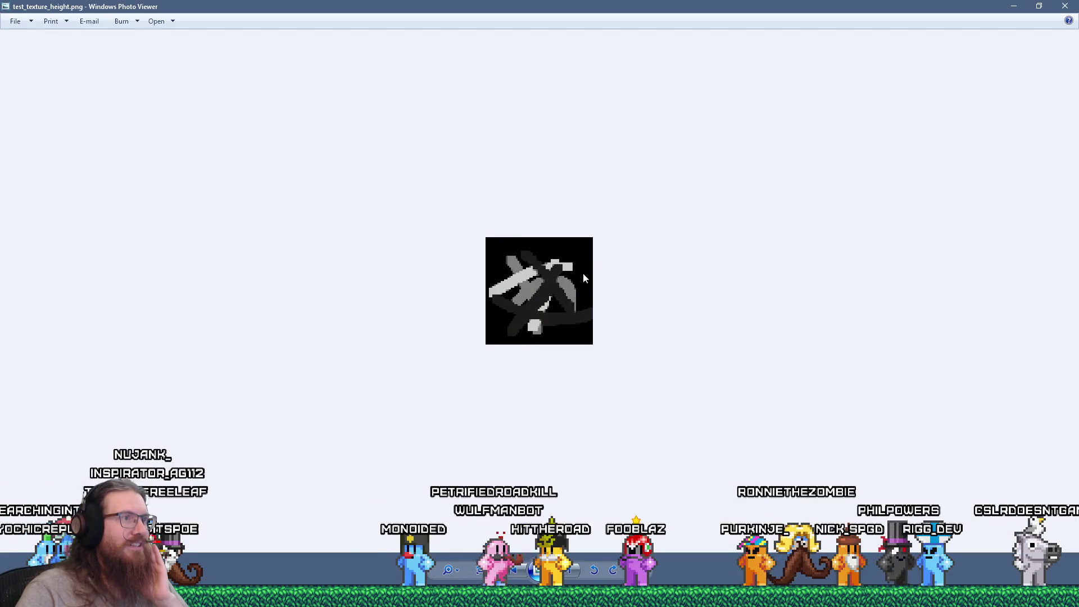
pyautogui.click(1074, 7)
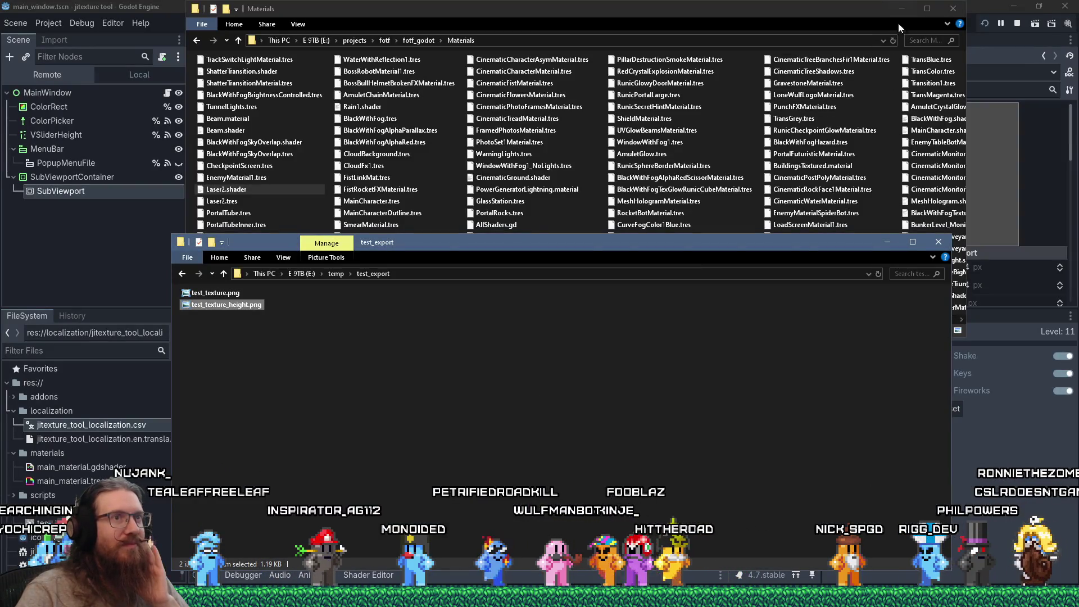
pyautogui.click(888, 241)
# Minimise the Materials folder and lower the blue paint's alpha to 16 (545eff10).
pyautogui.click(902, 8)
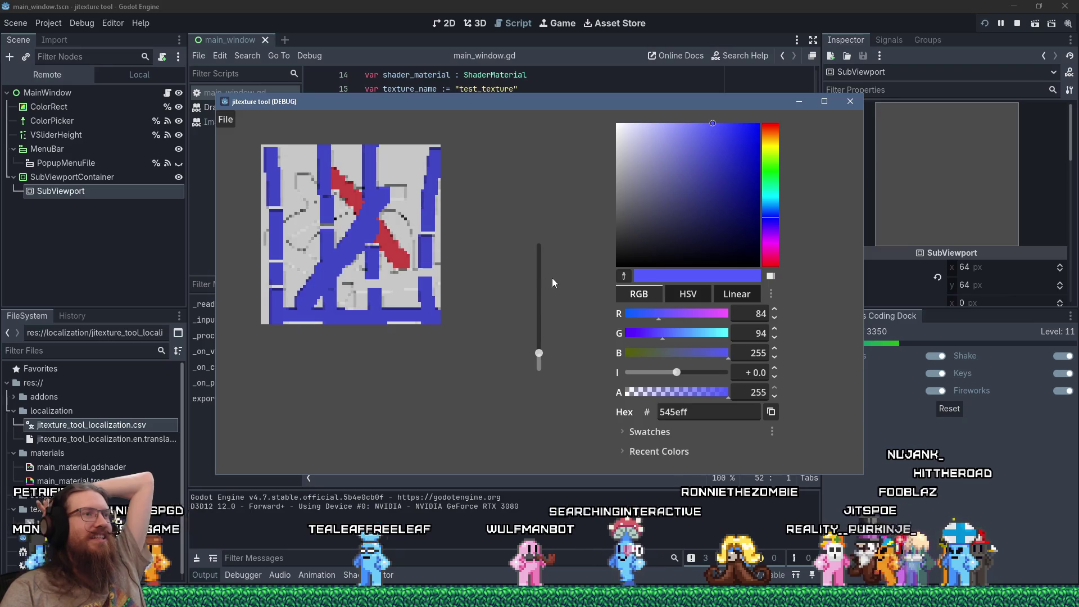
pyautogui.moveTo(724, 393); pyautogui.dragTo(654, 394)
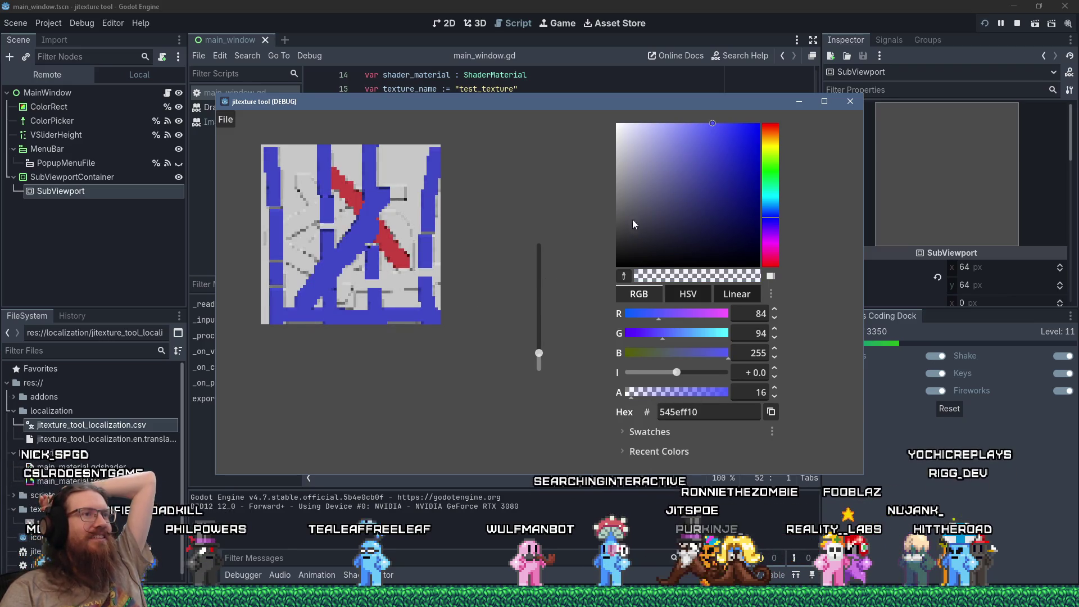
# Pick near-black 05050510 and paint a dark translucent streak along the red diagonal.
pyautogui.click(628, 261)
pyautogui.moveTo(373, 166); pyautogui.dragTo(379, 191)
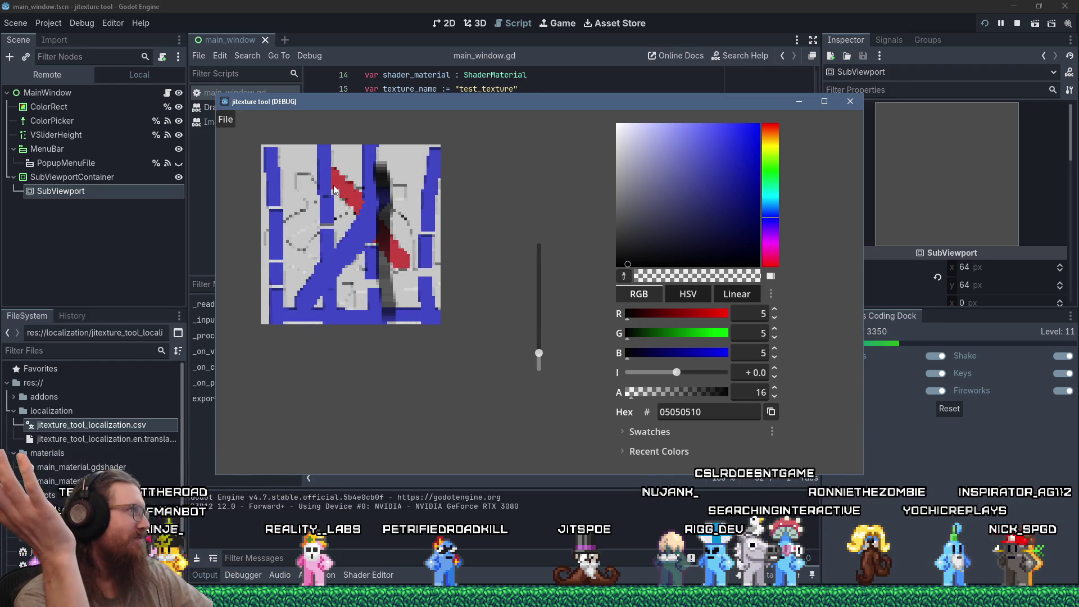
# Click outside the jitexture tool window to leave the texture tool.
pyautogui.click(208, 298)
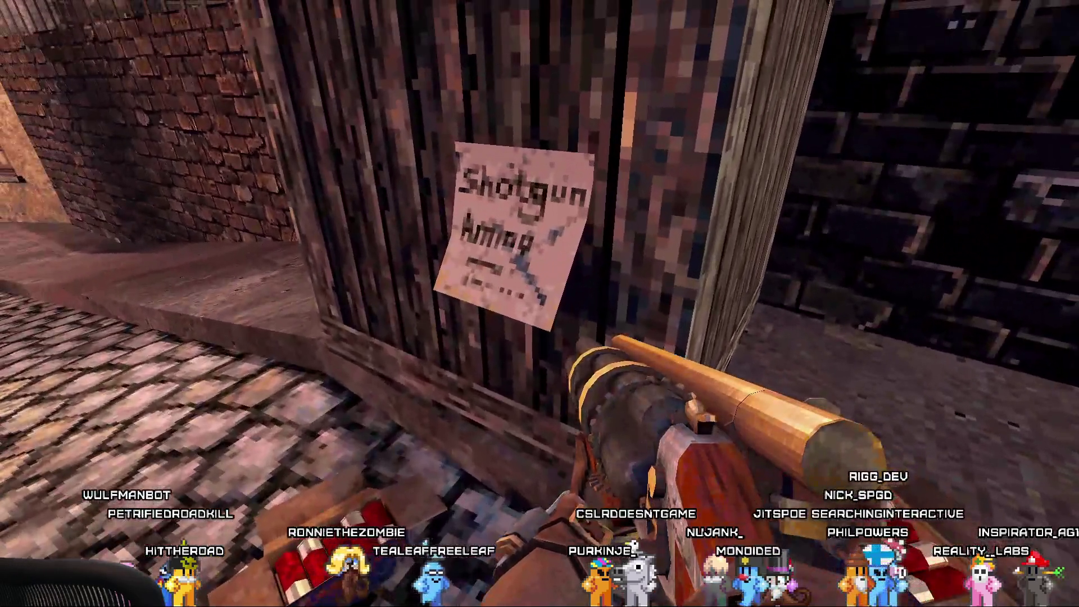
# Read the Shotgun Ammo note on the crate, dismiss it, and look over the shells.
pyautogui.press('e')
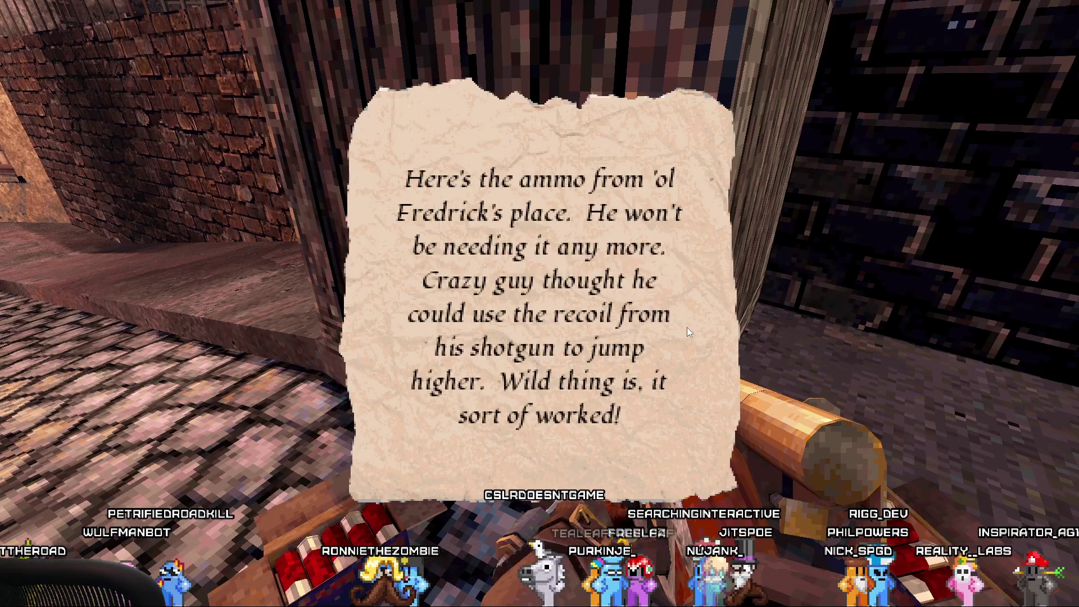
pyautogui.click(683, 444)
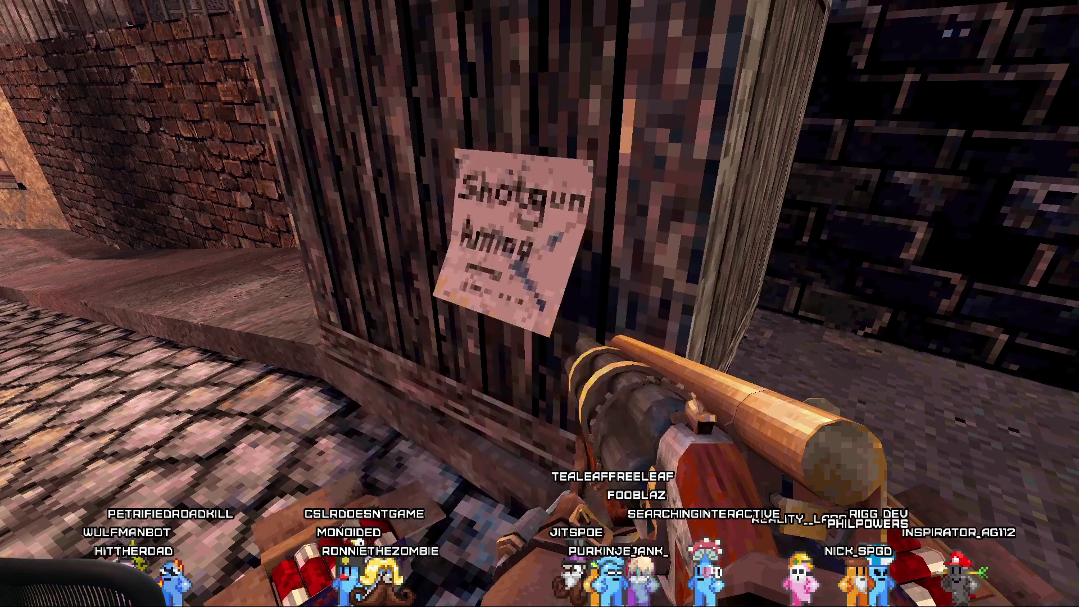
pyautogui.press('s')
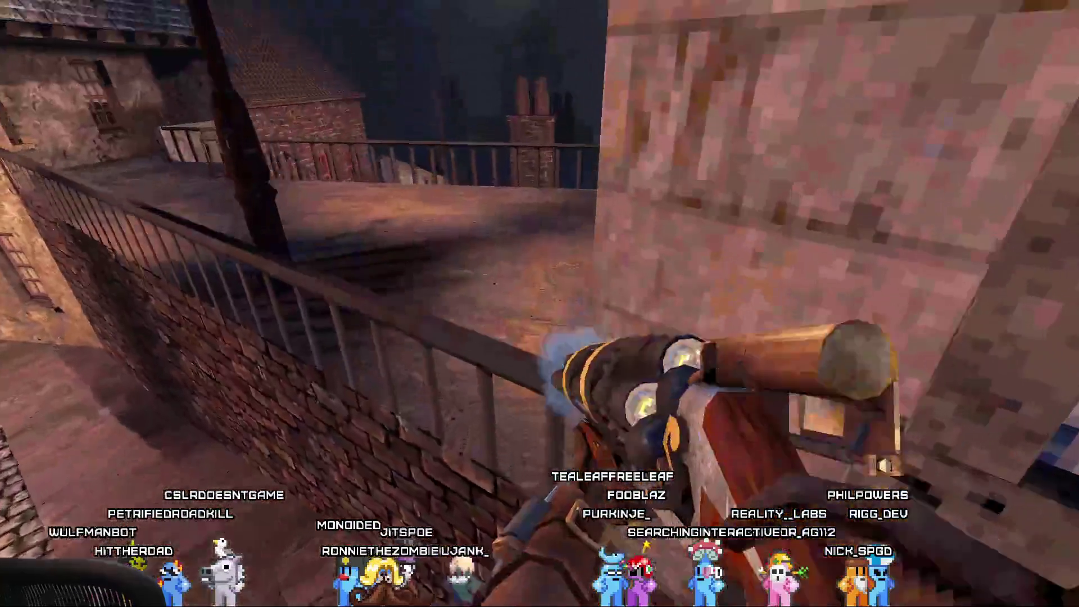
pyautogui.press('w')
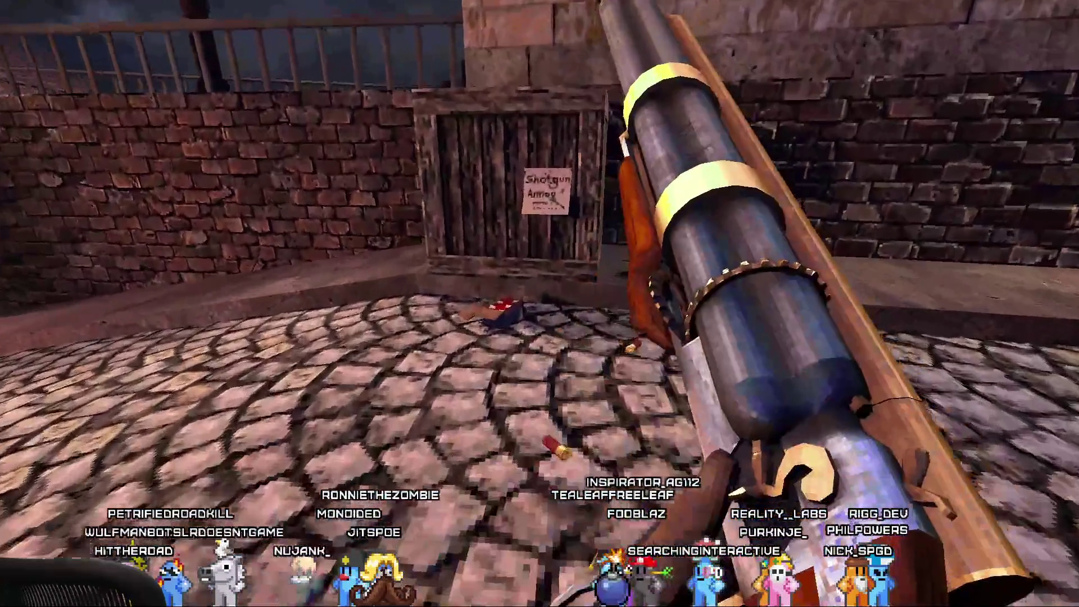
pyautogui.press('w')
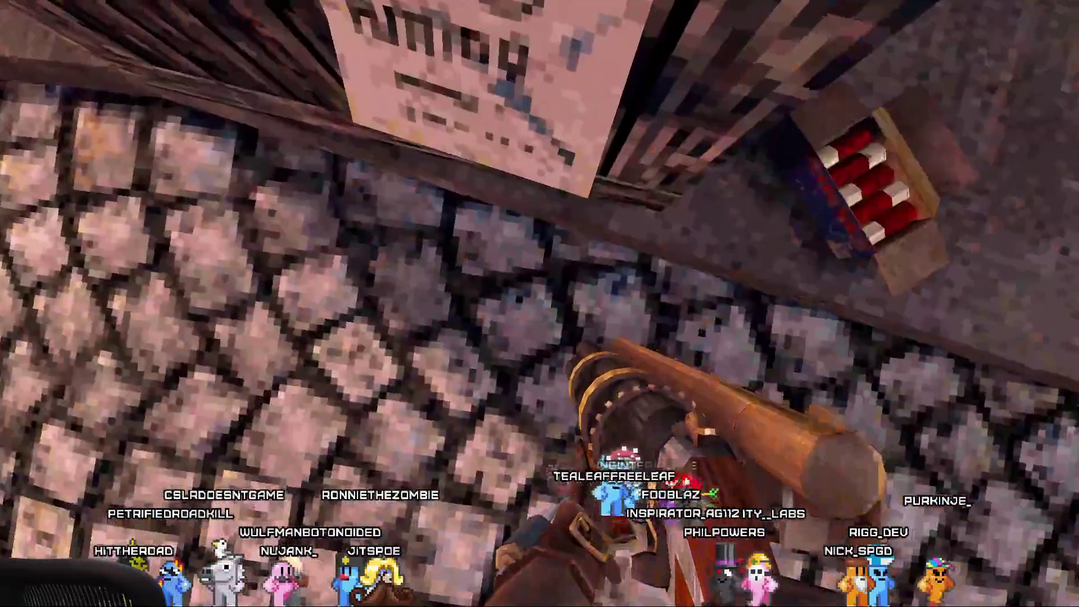
# Switch to the blue cannon, advance on the green door and blast it open.
pyautogui.press('s')
pyautogui.scroll(-2, 540, 303)
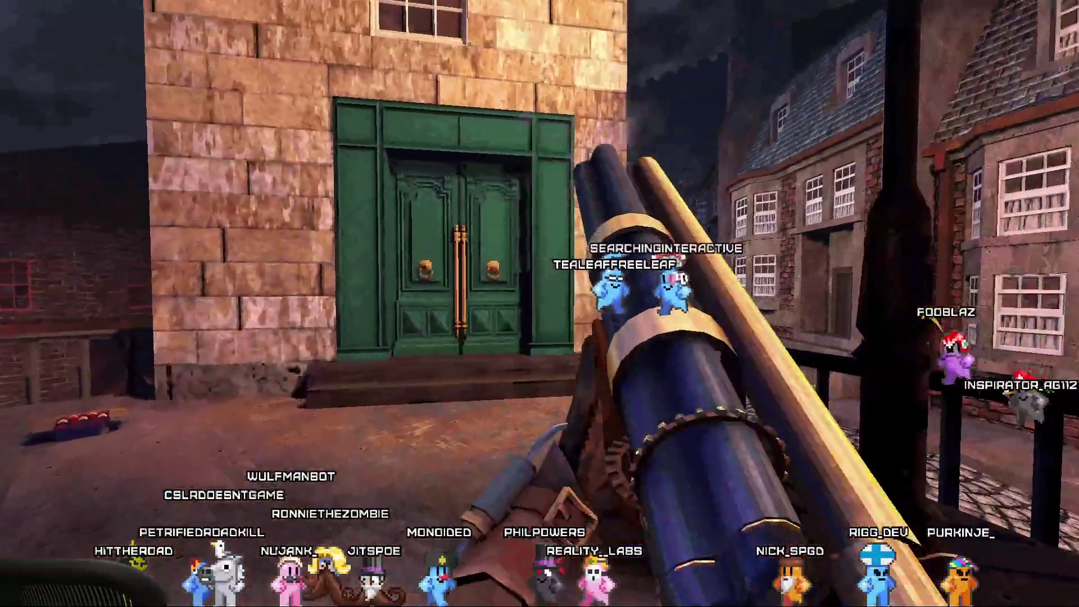
pyautogui.press('w')
pyautogui.click(539, 303)
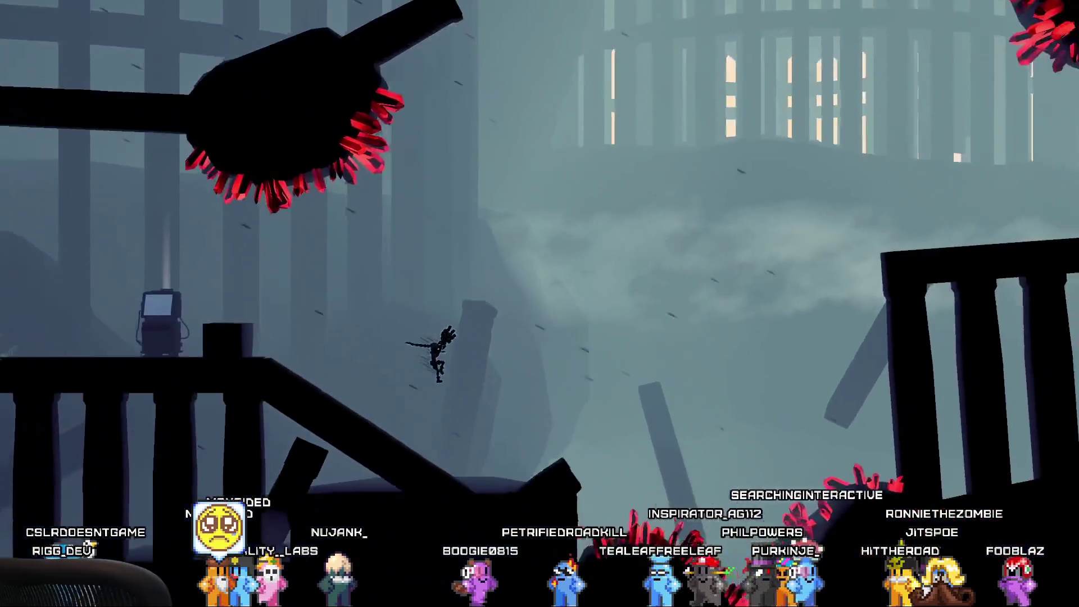
# Run off the rooftop and jump past the robot's tentacles and off the slope.
pyautogui.press('Left')
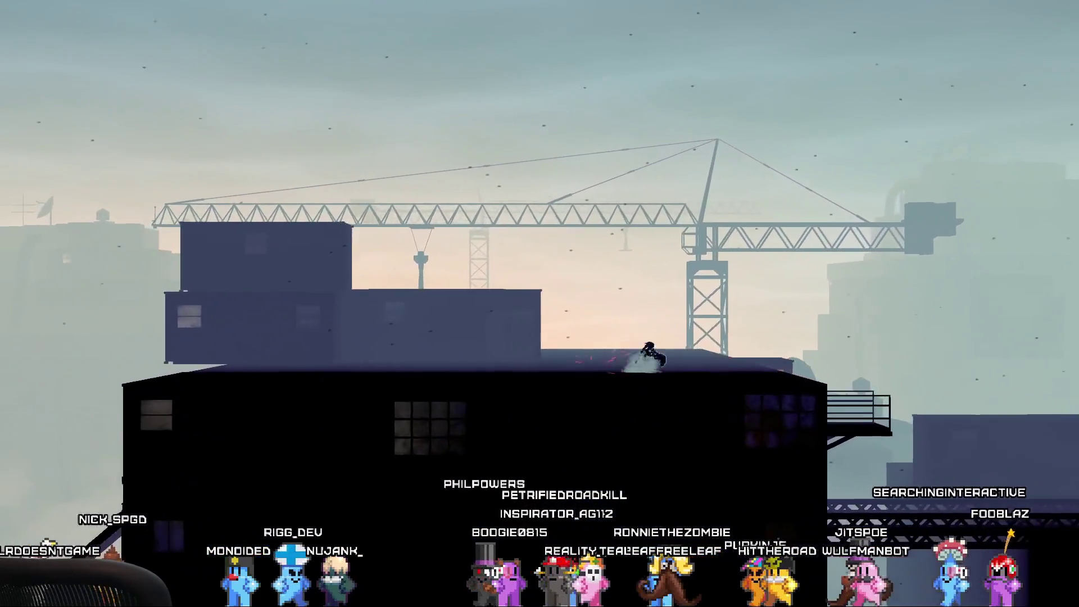
pyautogui.press('Right')
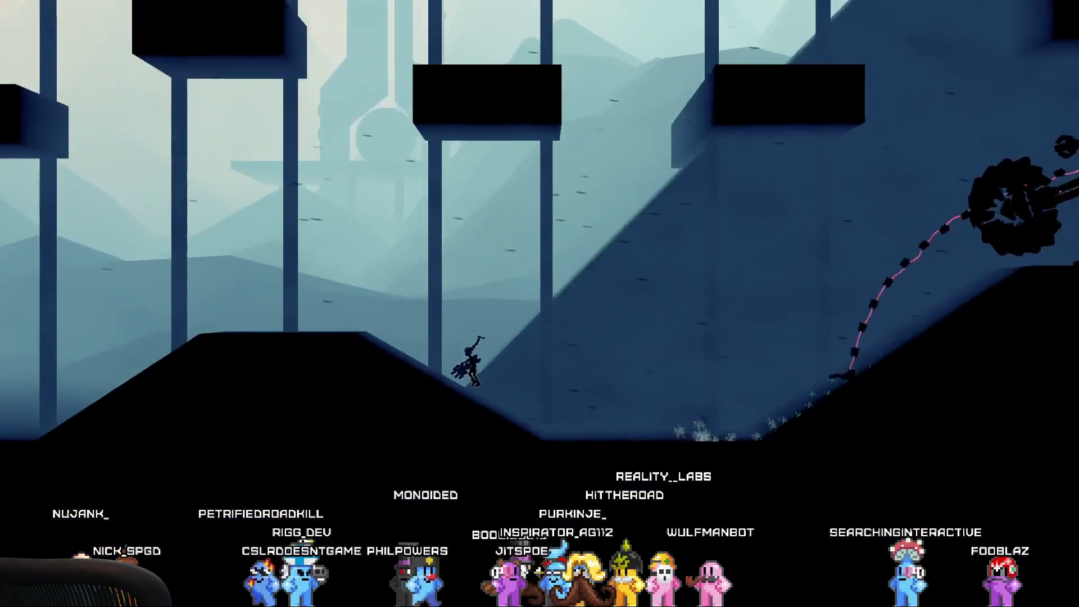
pyautogui.press('space')
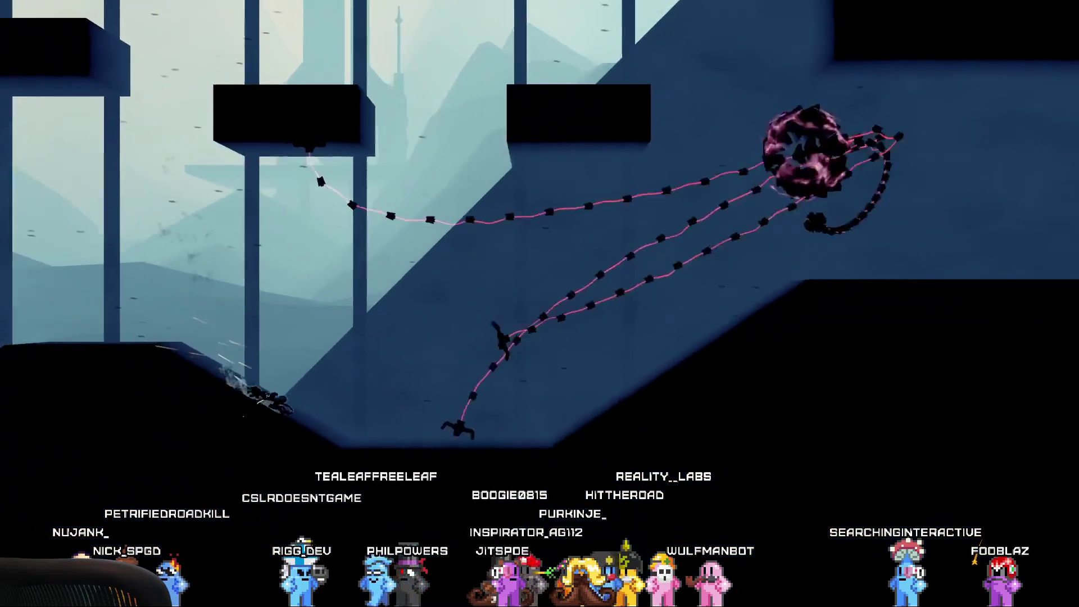
pyautogui.press('space')
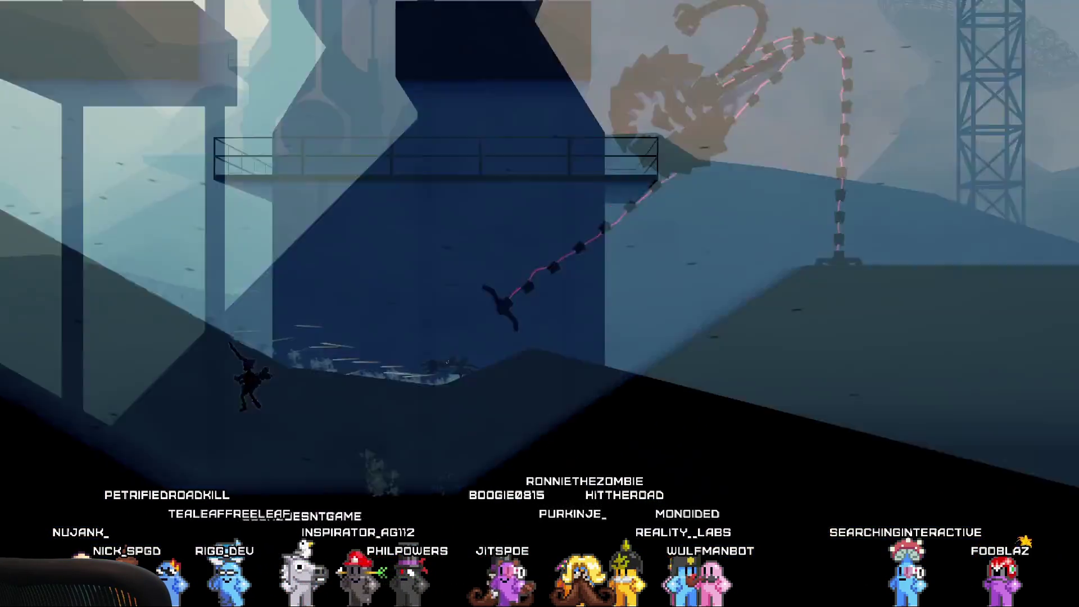